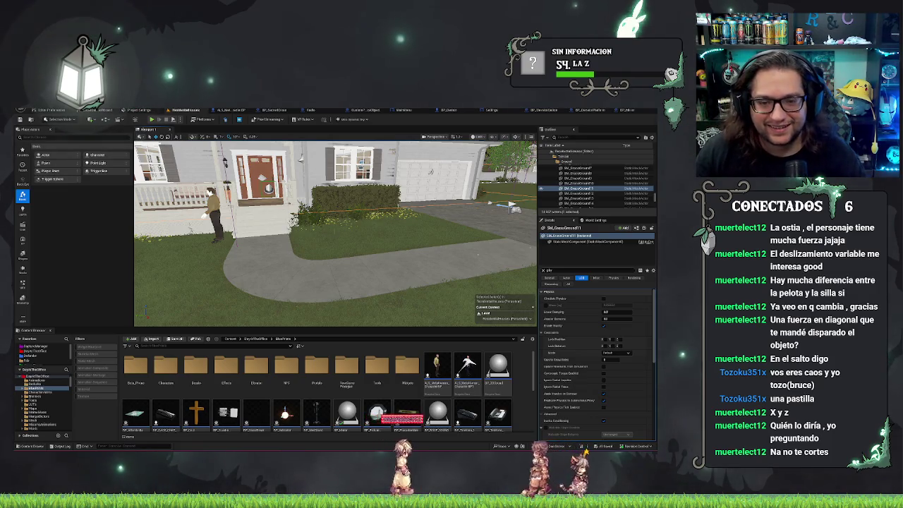
Filter the Place Actors list to physics classes by searching 'physics'.
key(a)
scroll(411, 353, down, 6)
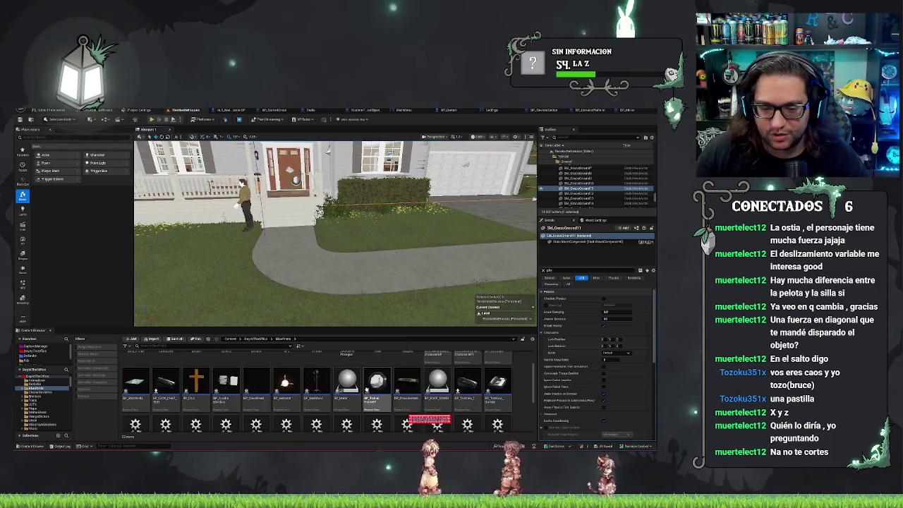
scroll(317, 388, up, 3)
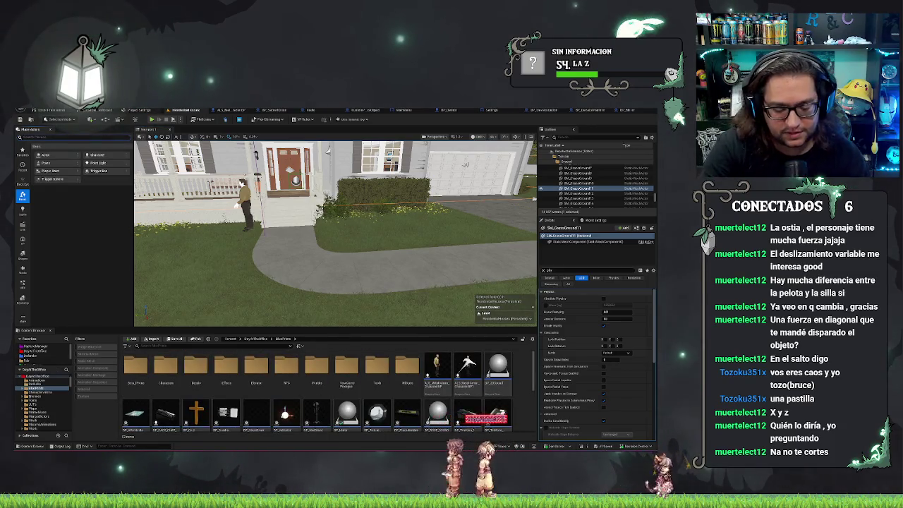
text(physics)
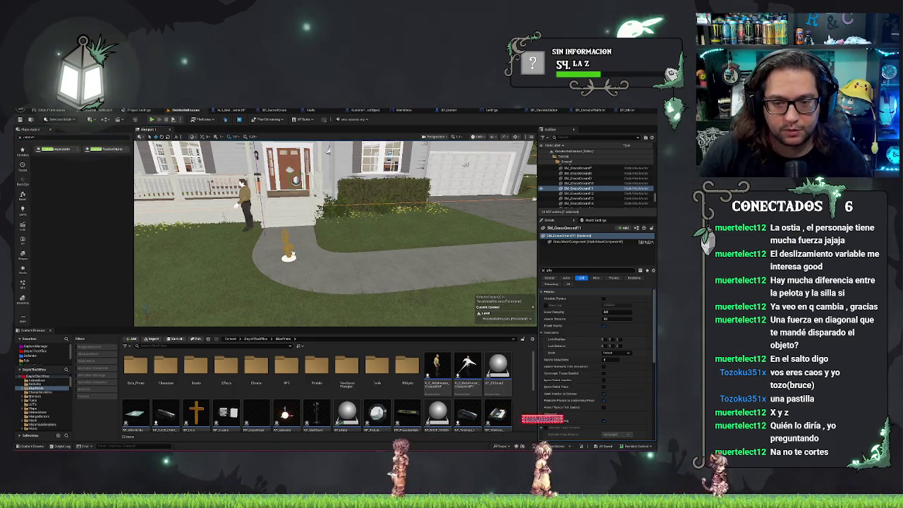
Select BP_PathSpline on the walkway, then dismiss its context menu.
click(291, 254)
right_click(321, 276)
key(Escape)
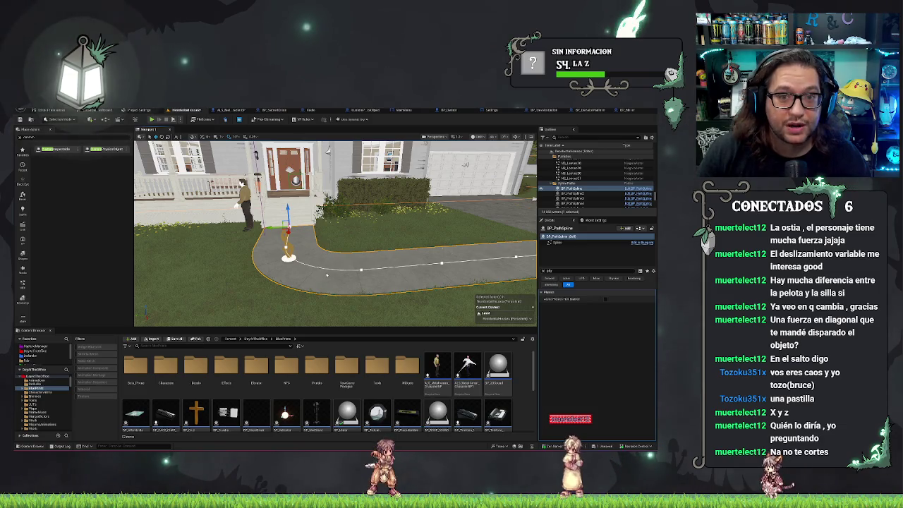
Start Play-in-Editor with Alt+P and walk the character into the house's living room.
key(alt+p)
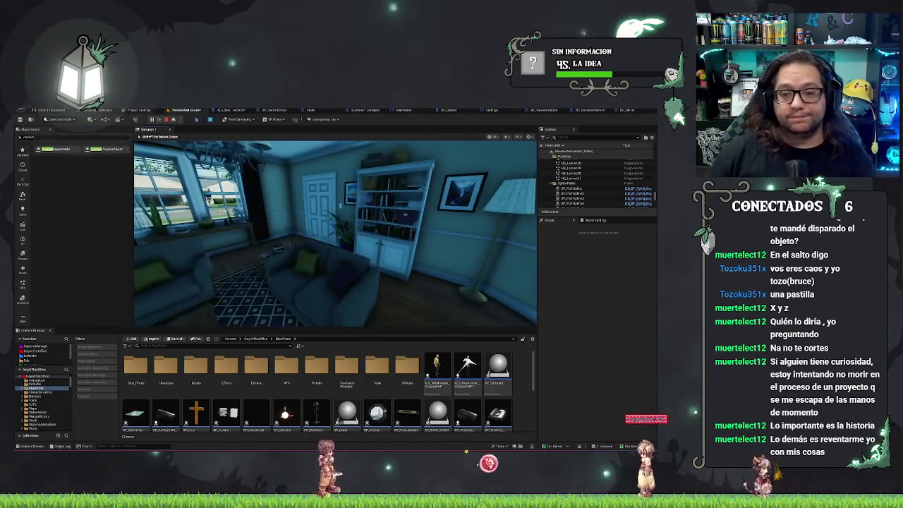
Stop play, delete both CustomPhysicsObject actors from the Outliner, and save ResidentialHouses.
key(f)
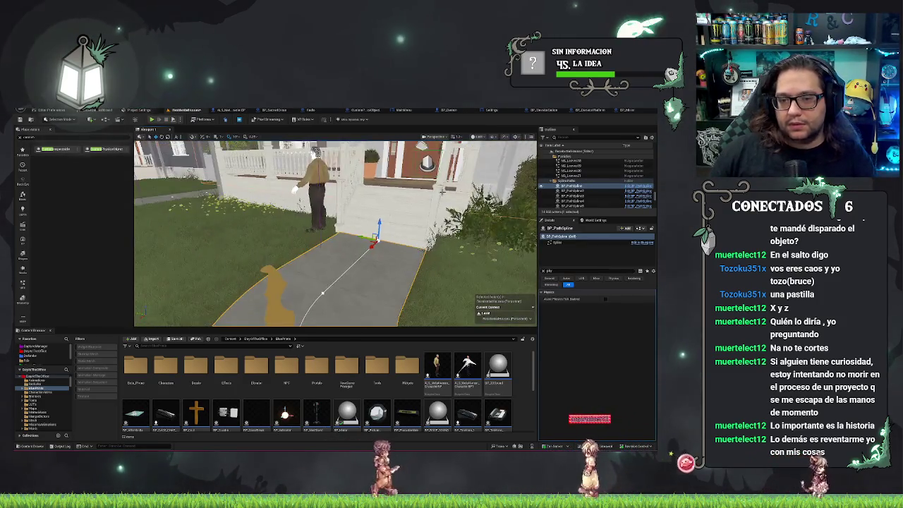
click(568, 175)
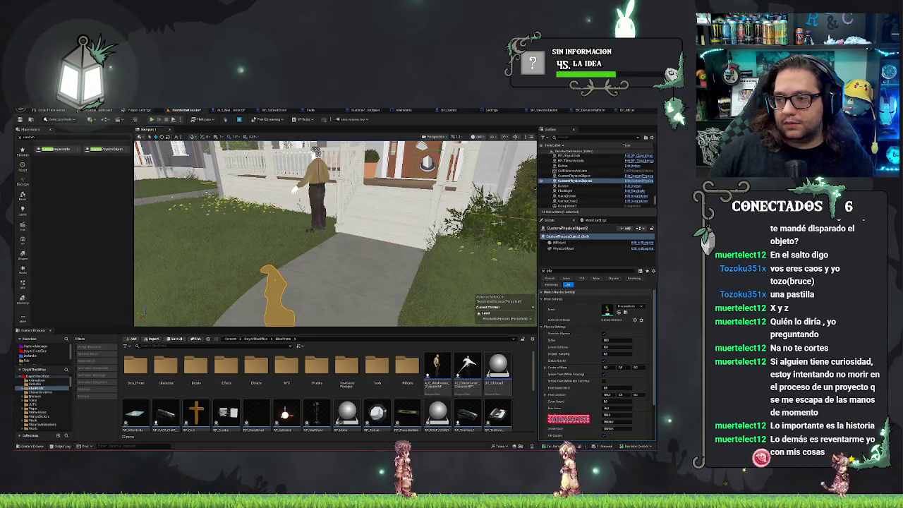
ctrl+click(579, 180)
key(Delete)
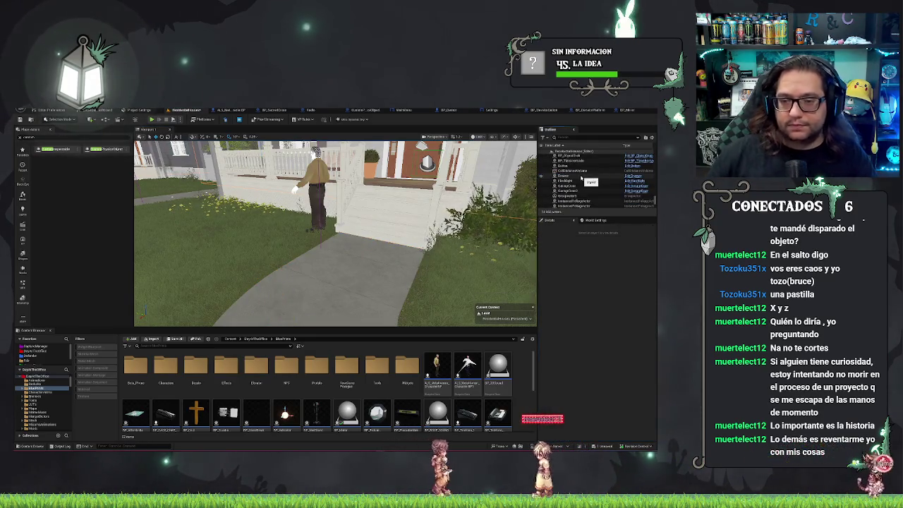
key(ctrl+s)
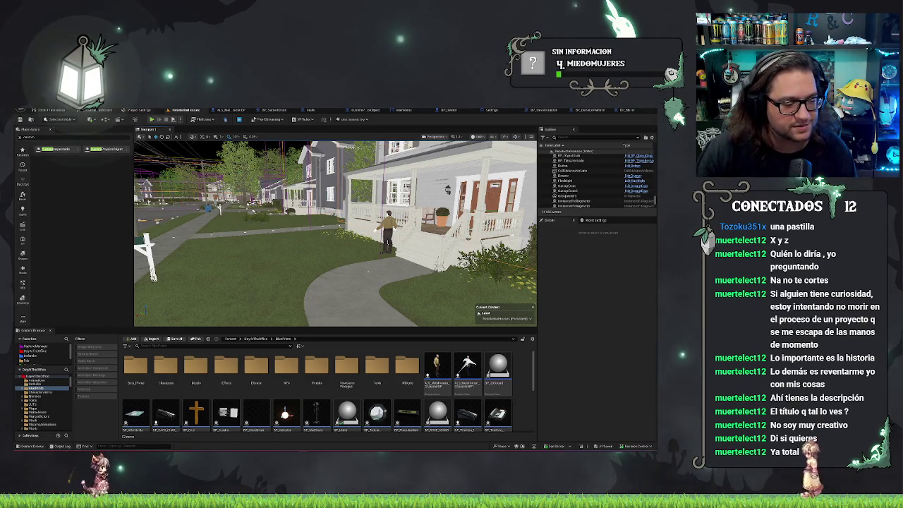
In the Steam library, view Phasmophobia, No Man's Sky, then Oblivion Remastered pages.
key(alt+Tab)
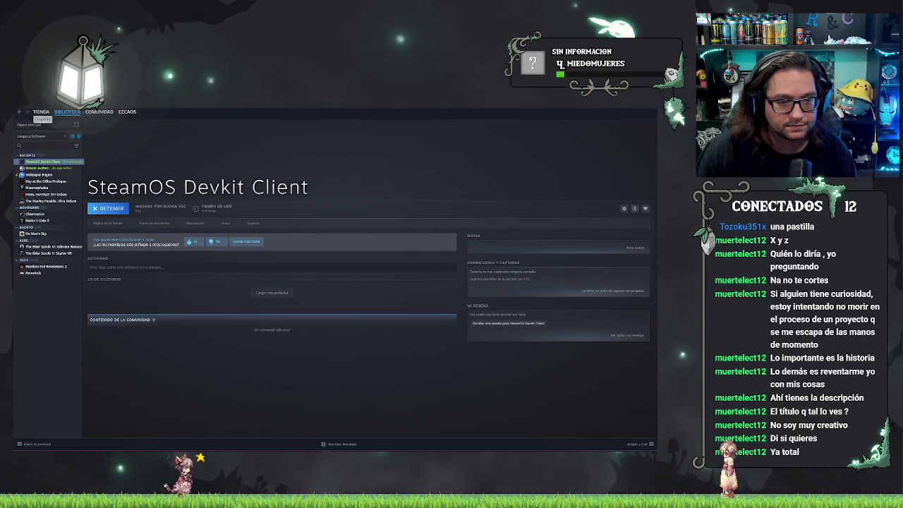
click(39, 187)
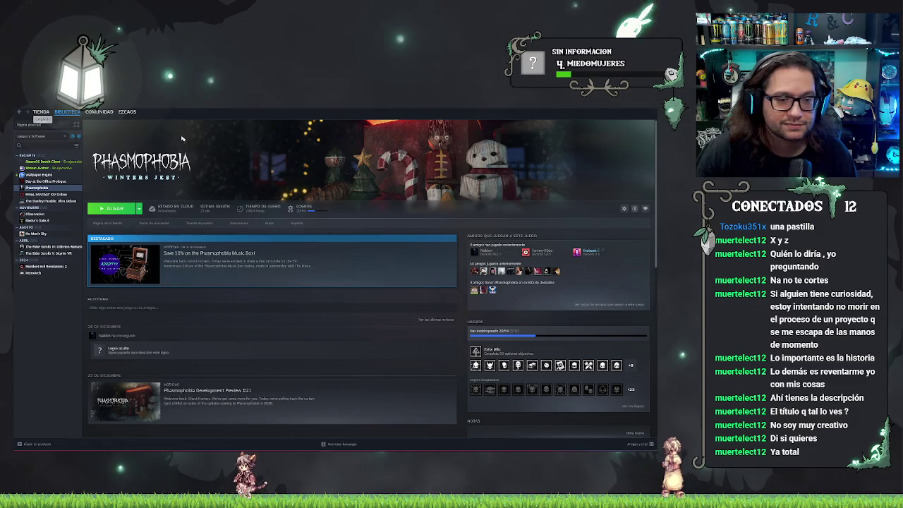
click(37, 234)
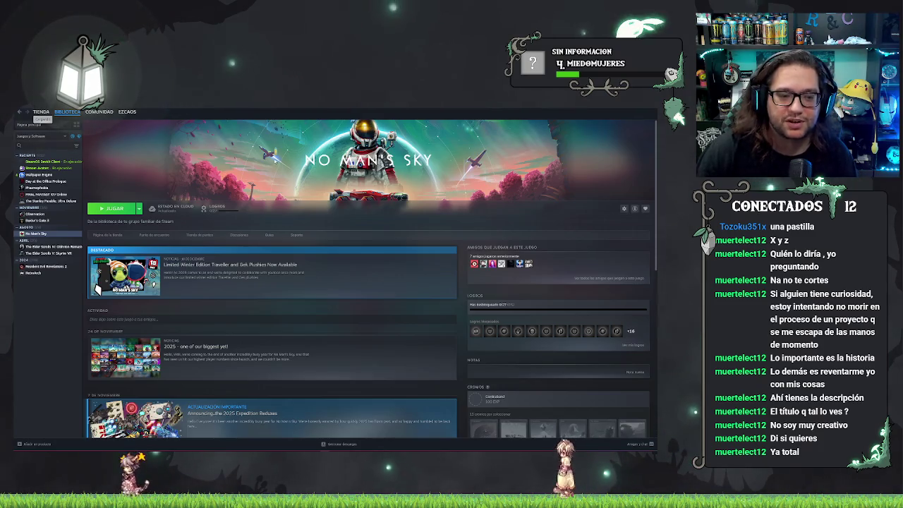
click(58, 247)
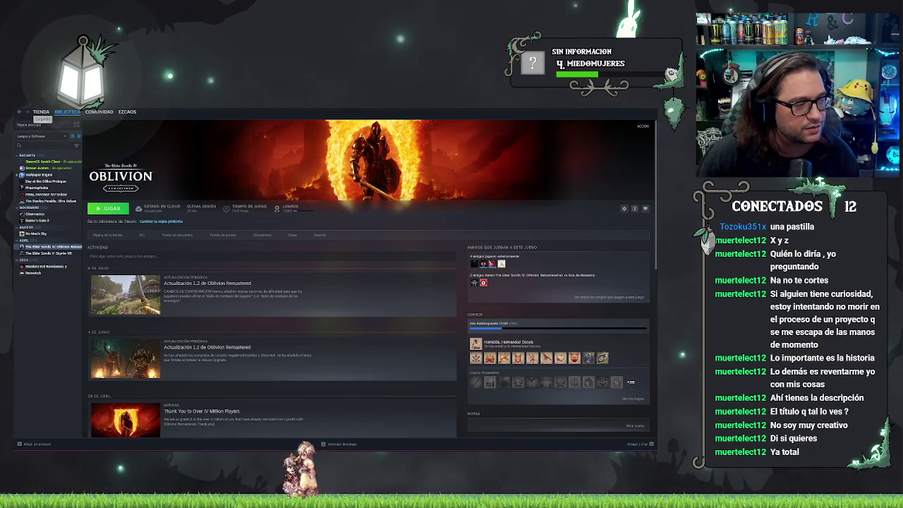
Minimize Steam, open the Settings widget blueprint tab, and bring up its All Actions menu.
click(644, 109)
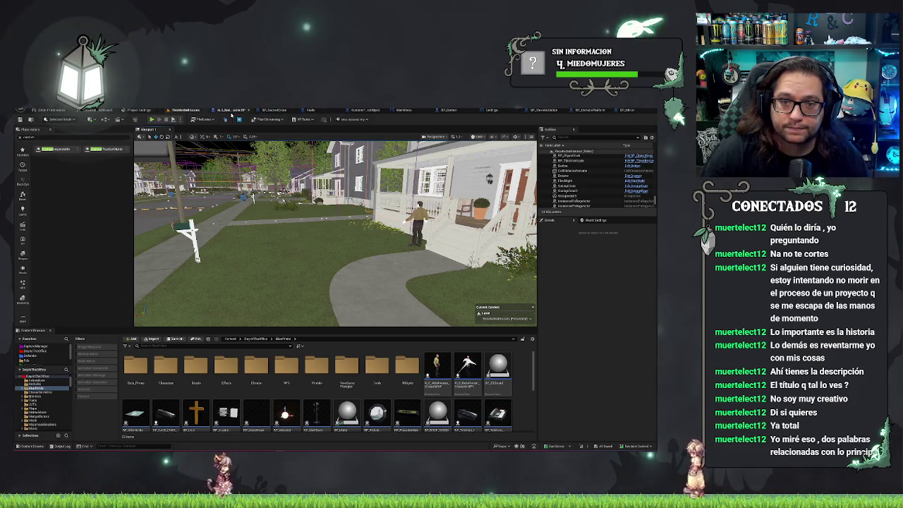
click(469, 110)
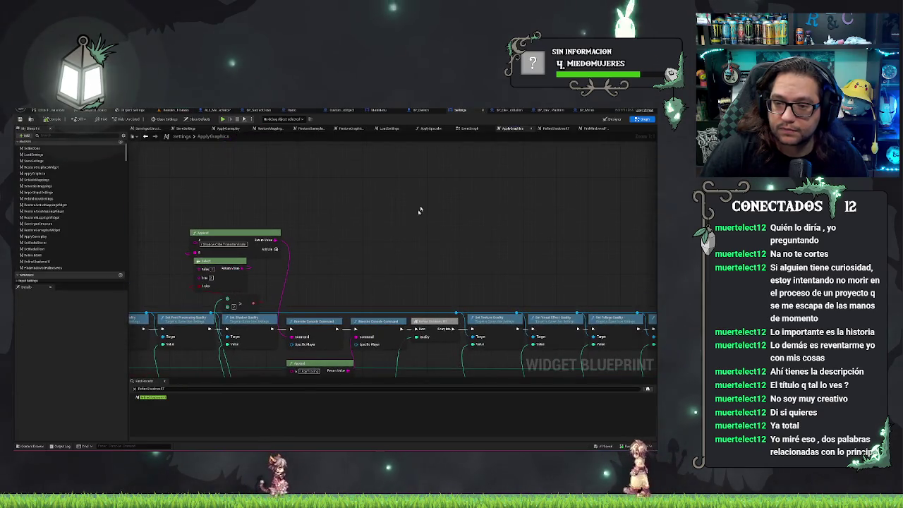
right_click(431, 186)
Add an Is Running on Steam Deck node via 'steamdeck' and place it near the Append node.
text(steamdeck)
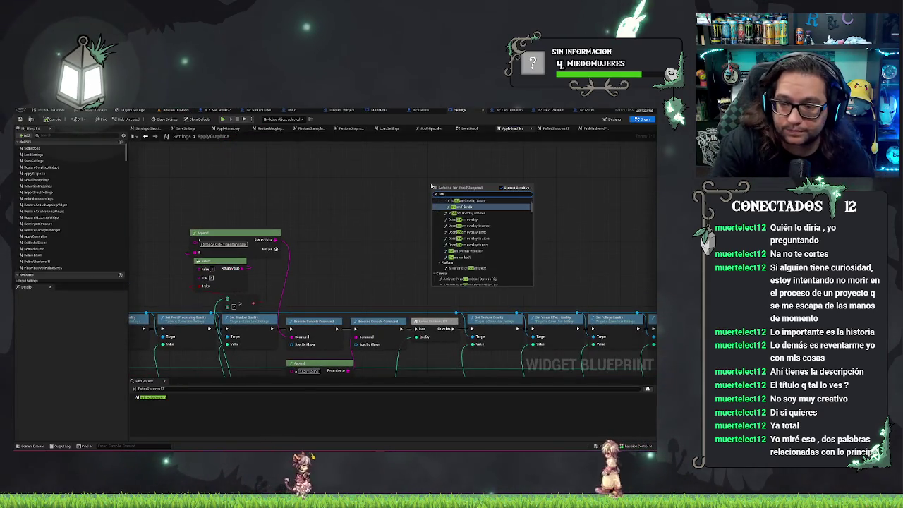
key(Return)
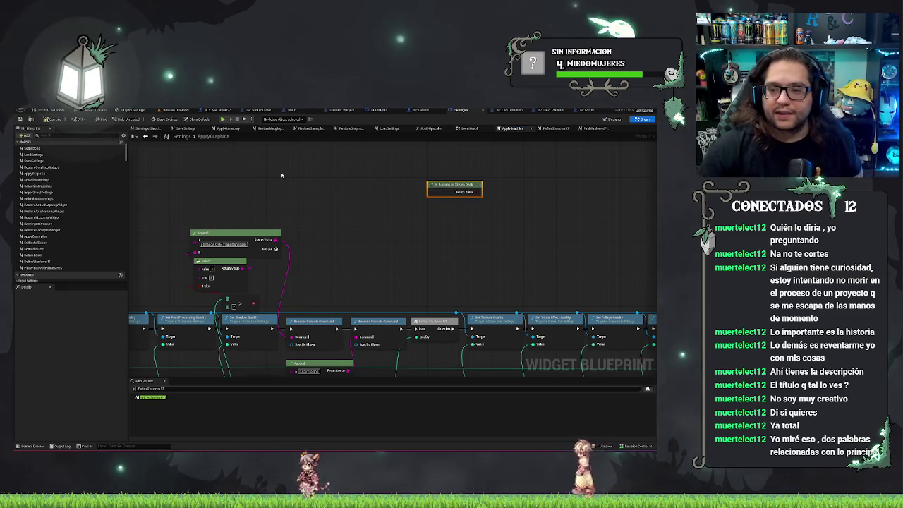
mouse_move(455, 185)
mouse_down()
mouse_move(333, 207)
mouse_move(358, 245)
mouse_up()
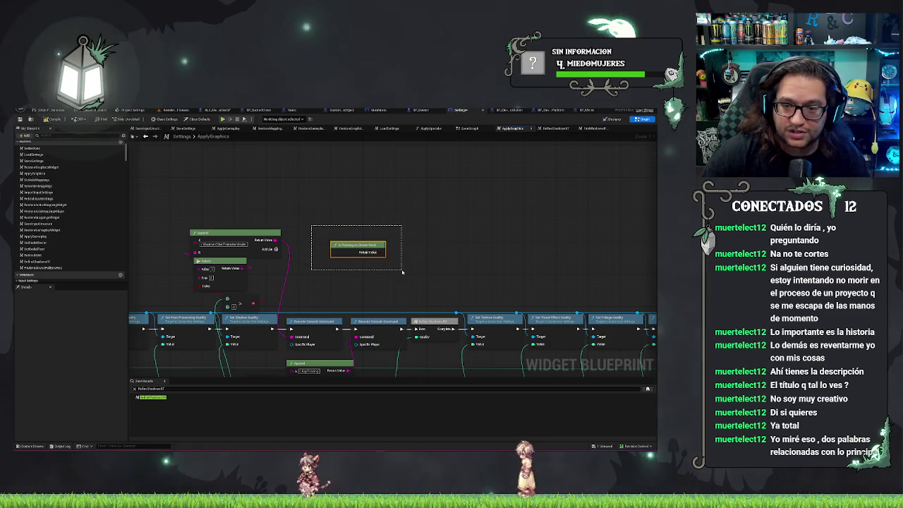
drag(309, 224, 371, 271)
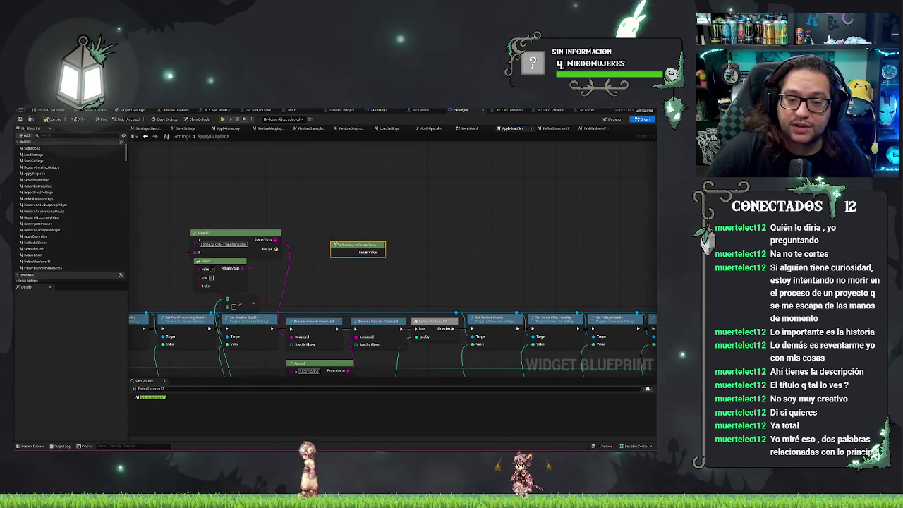
scroll(345, 248, down, 4)
scroll(311, 228, up, 4)
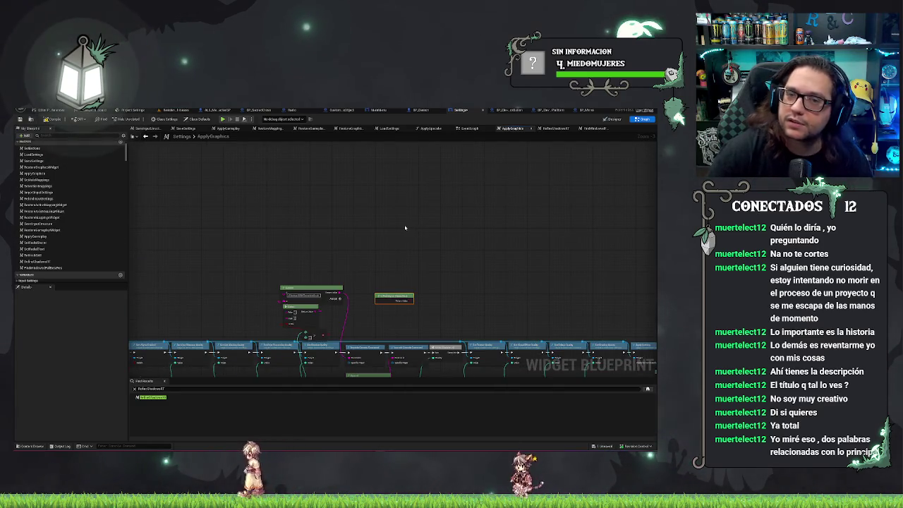
mouse_move(395, 237)
mouse_down()
mouse_move(348, 228)
mouse_move(358, 220)
mouse_up()
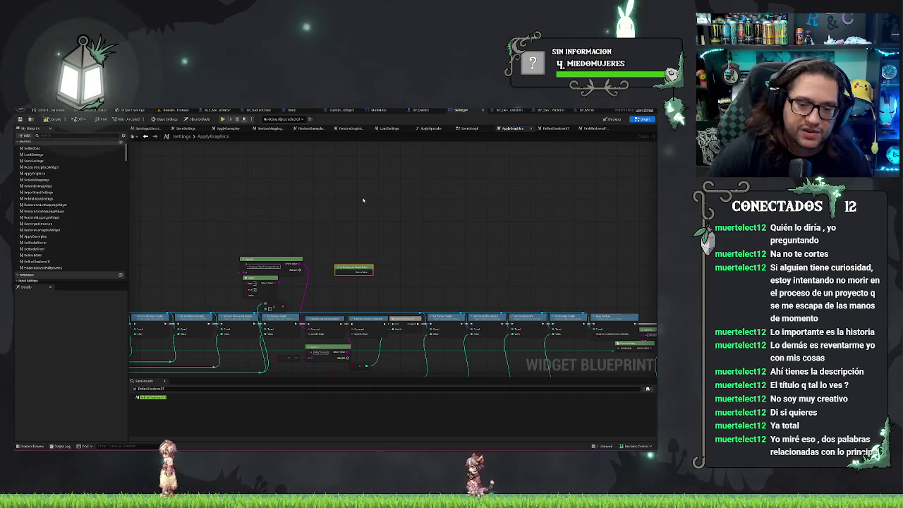
scroll(347, 250, up, 1)
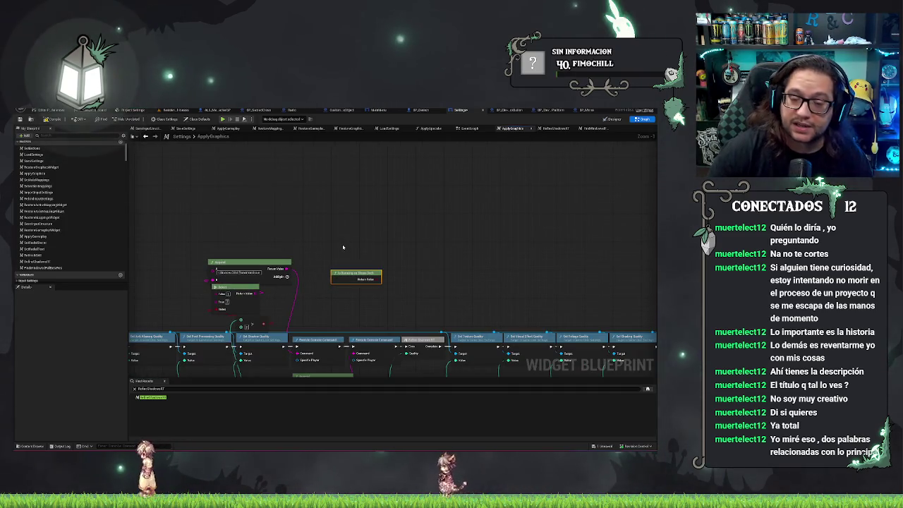
drag(347, 248, 327, 239)
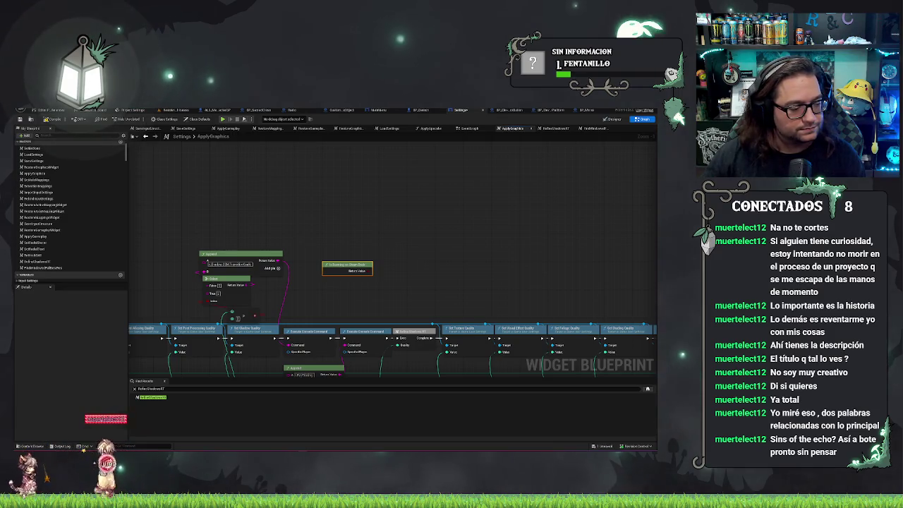
Return to the Steam store window and go to Temtem's library page.
key(alt+Tab)
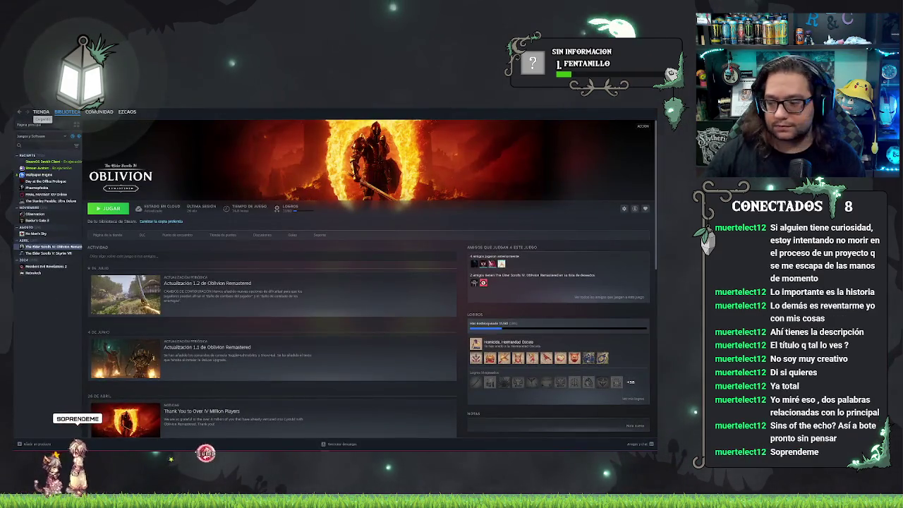
key(alt+Tab)
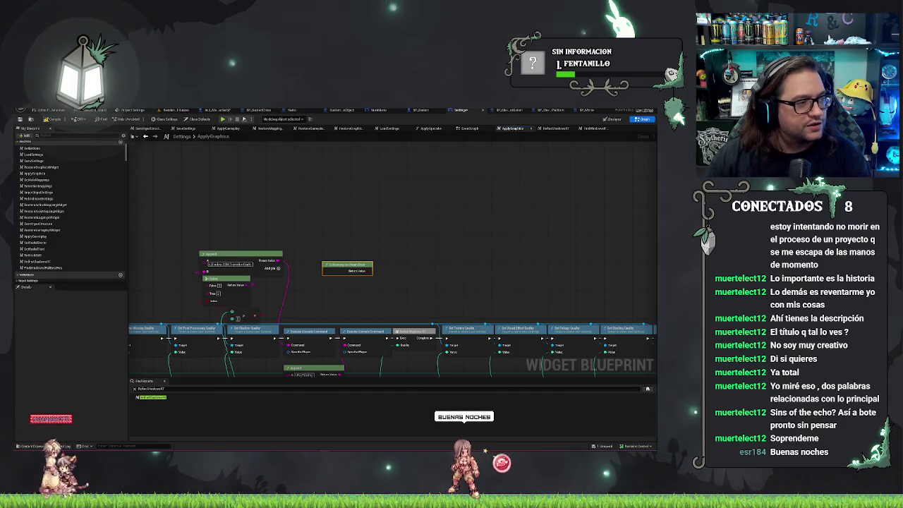
key(alt+Tab)
mouse_move(34, 114)
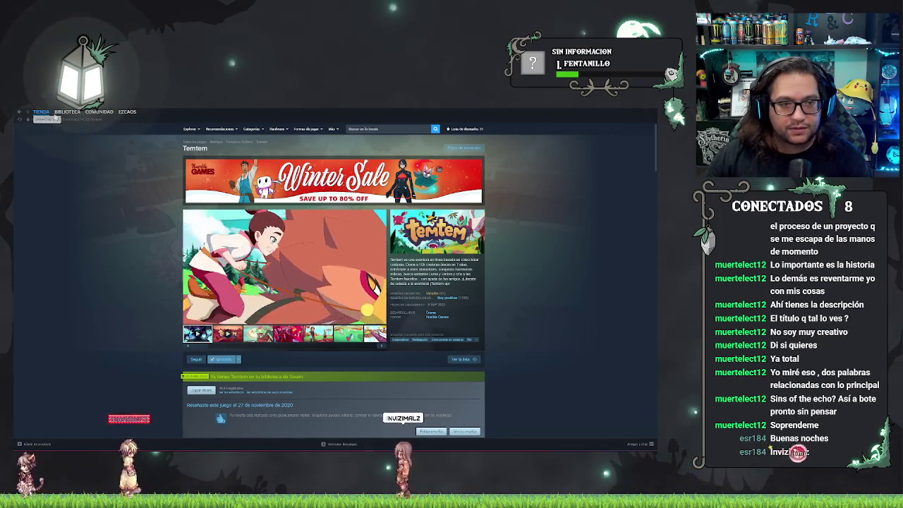
click(19, 112)
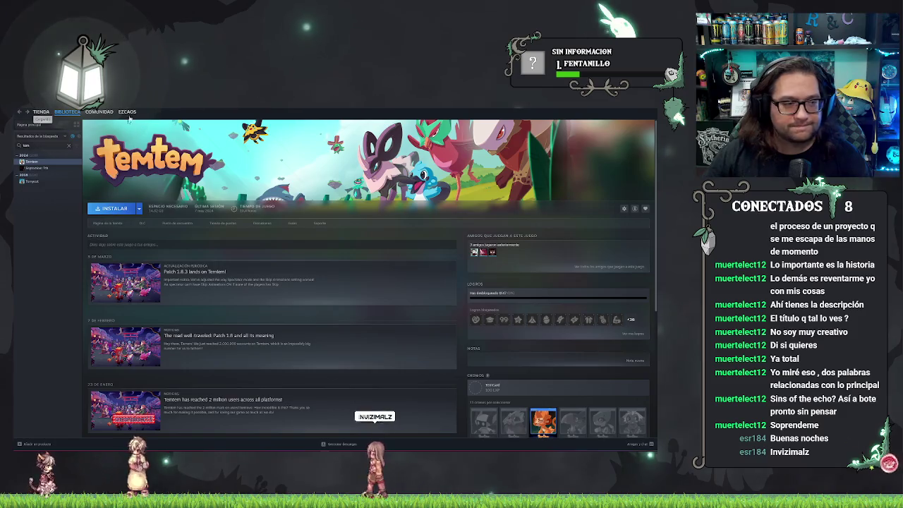
Stay on Temtem's library page with its install option, news and achievements.
mouse_move(127, 111)
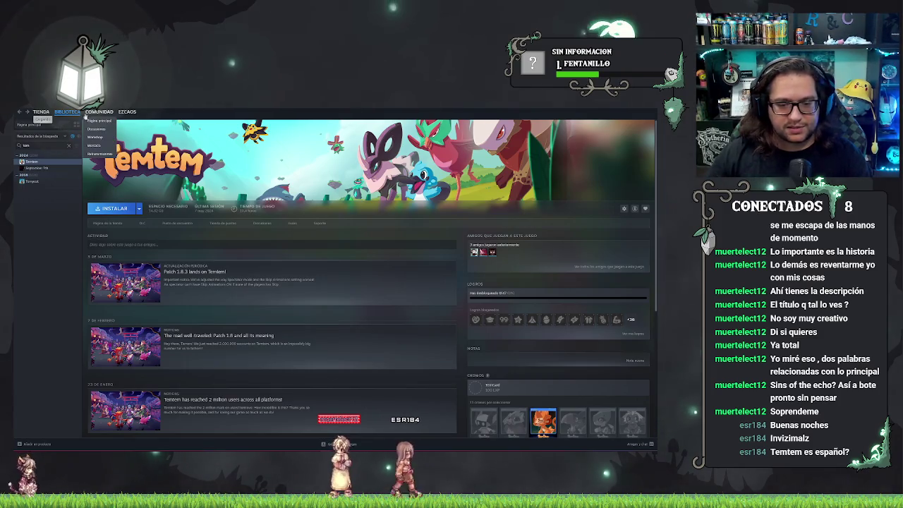
Scroll through Temtem's older patch news, then switch to the Epic Games Launcher.
scroll(305, 228, down, 2)
scroll(305, 228, down, 5)
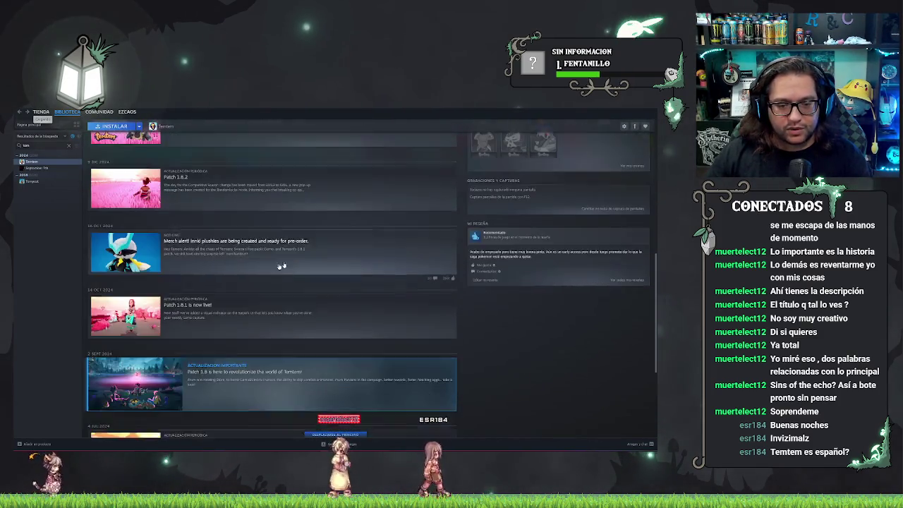
scroll(272, 383, down, 3)
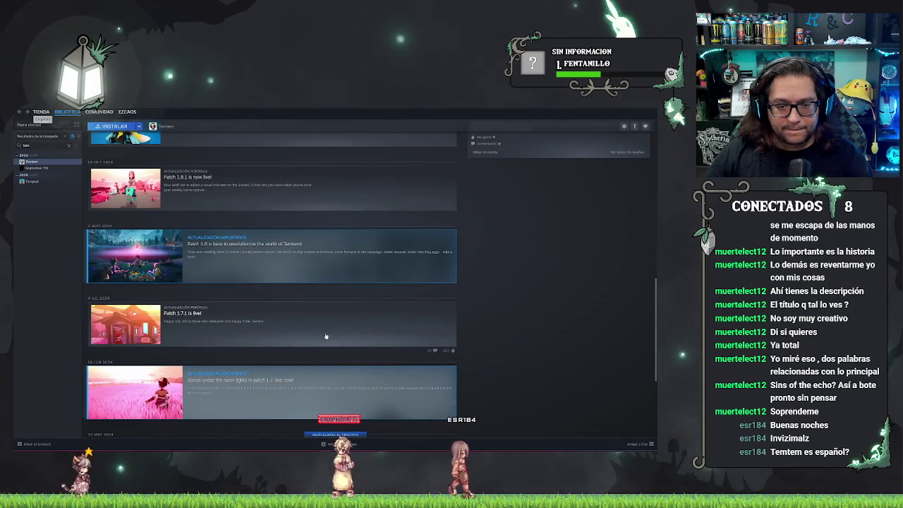
scroll(325, 336, up, 10)
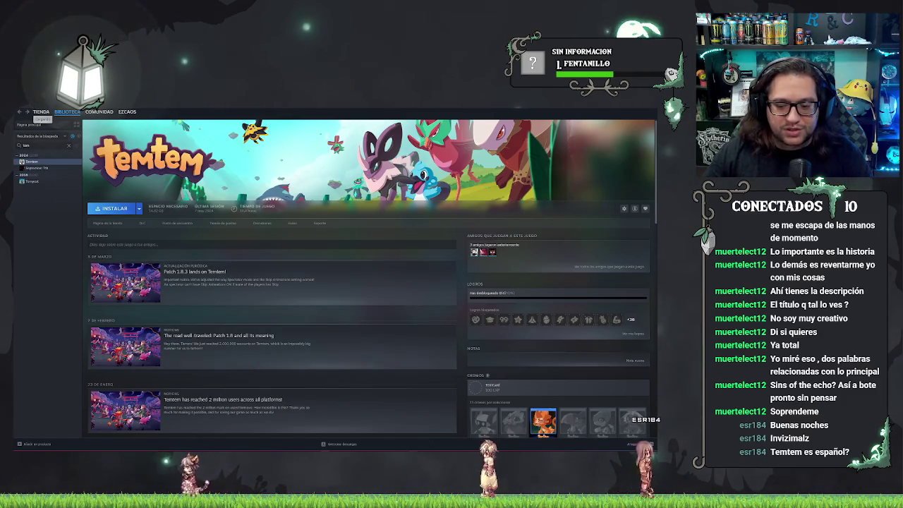
key(alt+Tab)
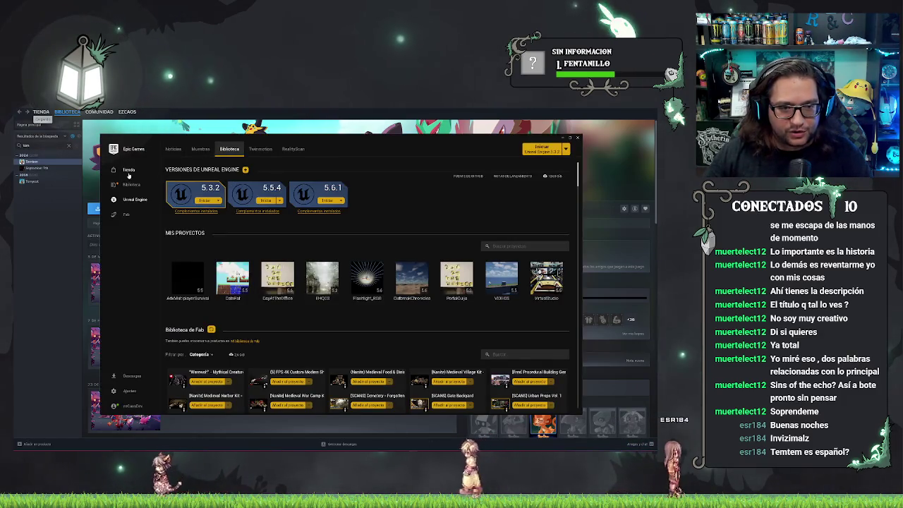
In Biblioteca, start then cancel Cassette Beasts' install, and go to its Store page.
click(132, 186)
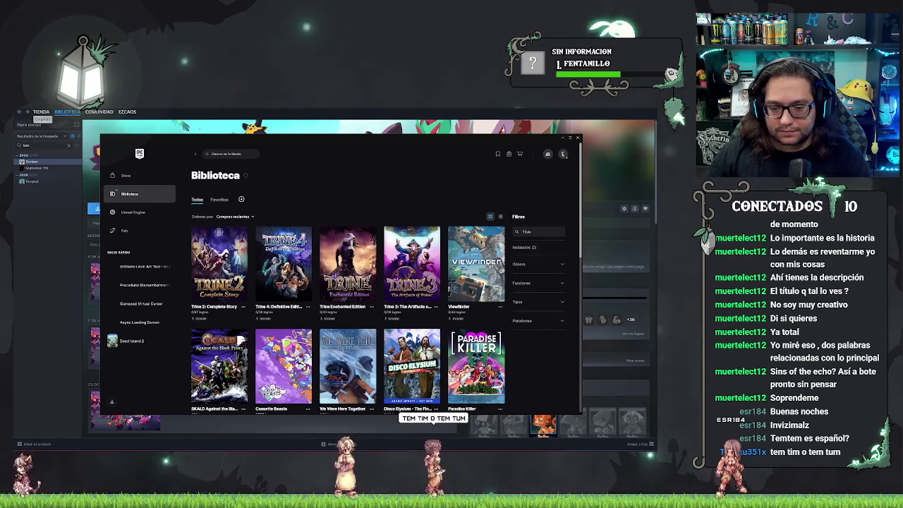
click(283, 360)
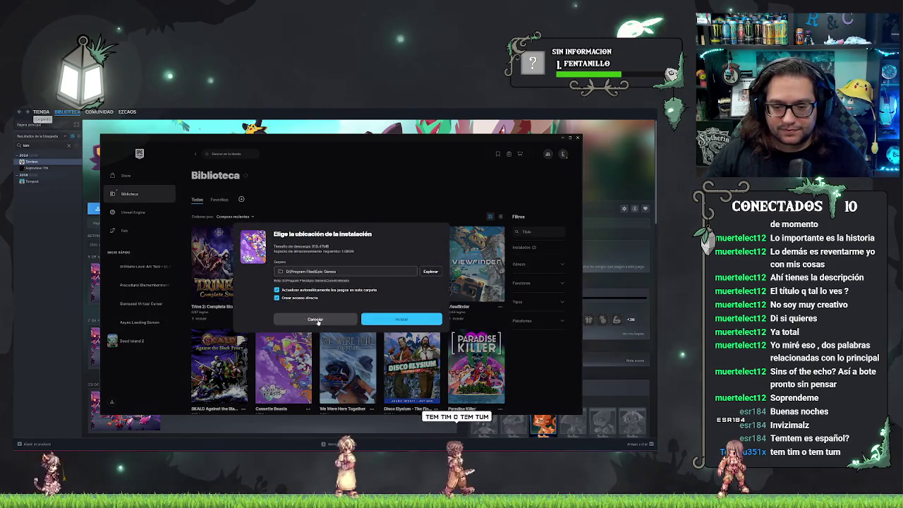
click(314, 318)
scroll(308, 394, down, 1)
click(308, 374)
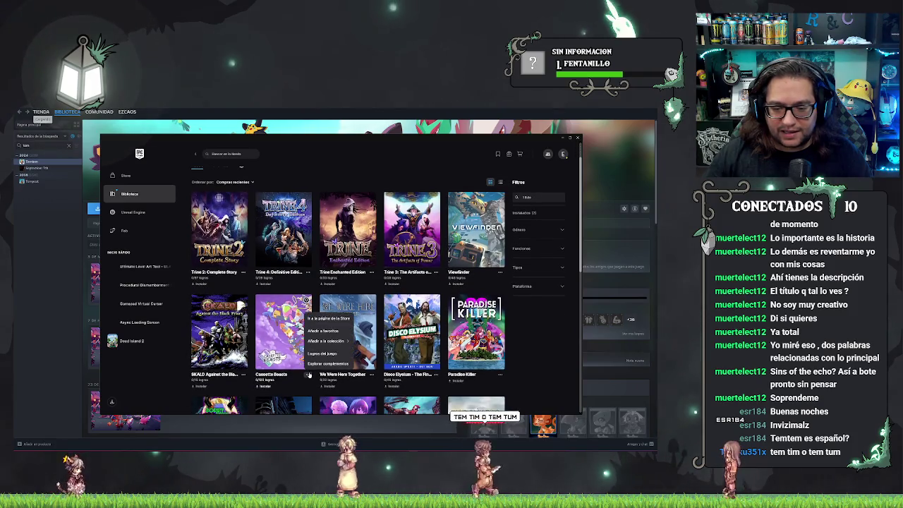
click(326, 325)
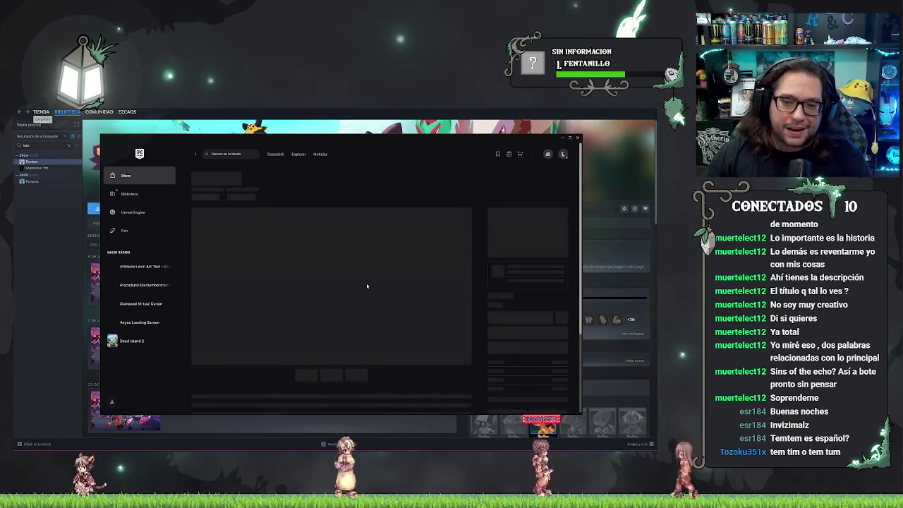
Select the Cassette Beasts title and scroll down its store page to the screenshots.
triple_click(230, 177)
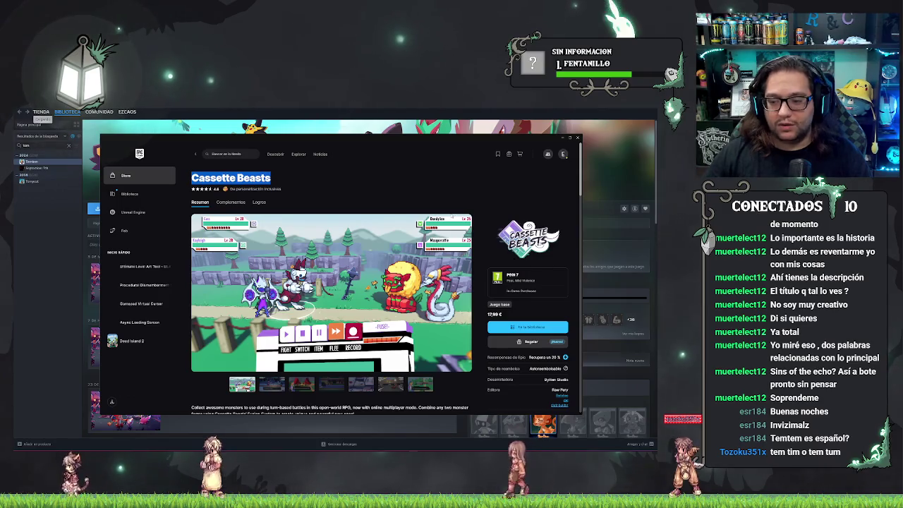
mouse_move(369, 256)
scroll(369, 256, down, 1)
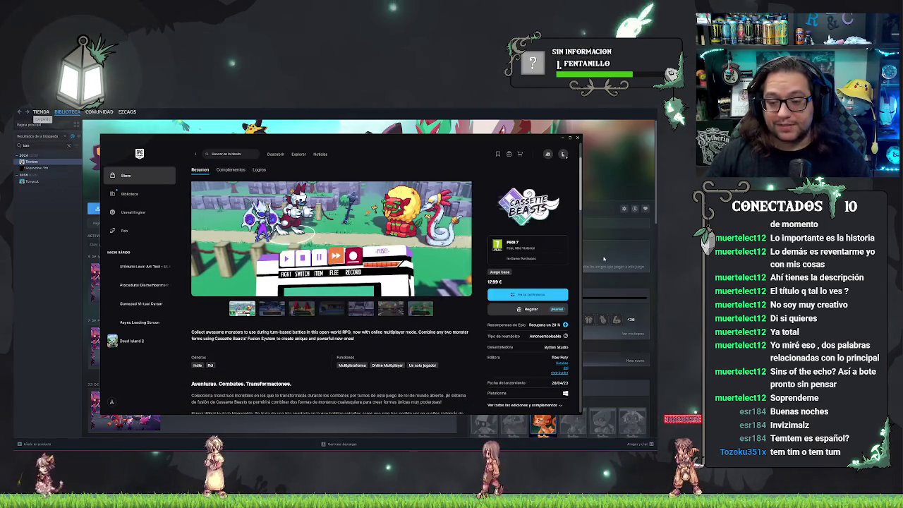
scroll(412, 251, up, 1)
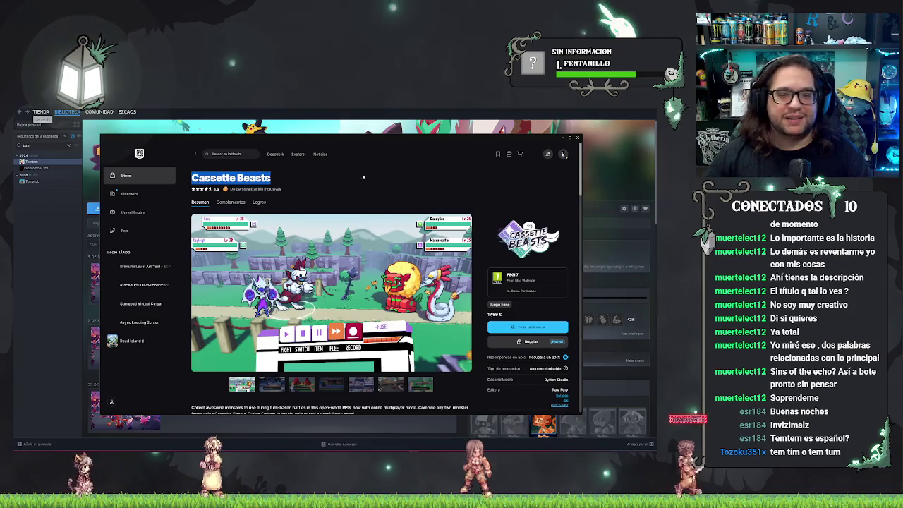
scroll(280, 338, down, 1)
Browse the camp, town and forest screenshots, ending on the Eugene Smack battle scene.
click(301, 360)
click(275, 360)
click(301, 360)
click(330, 360)
click(360, 360)
click(390, 360)
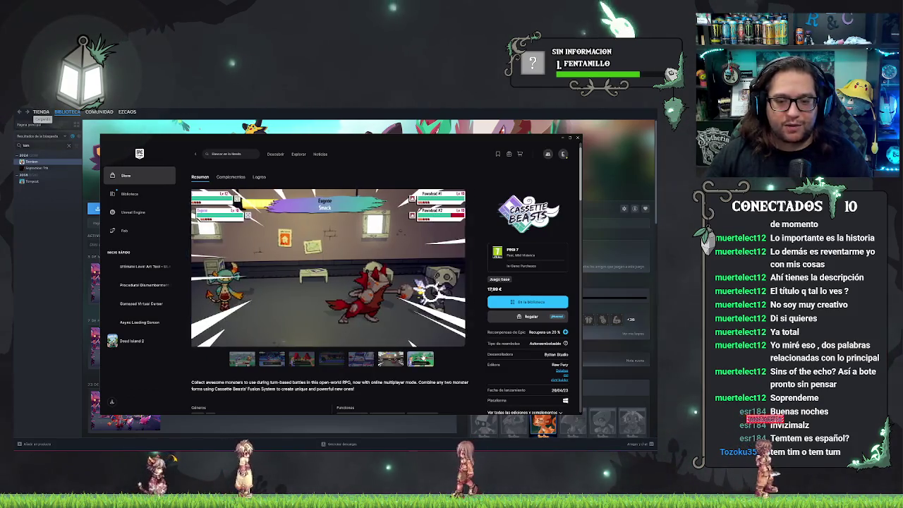
click(417, 360)
click(390, 359)
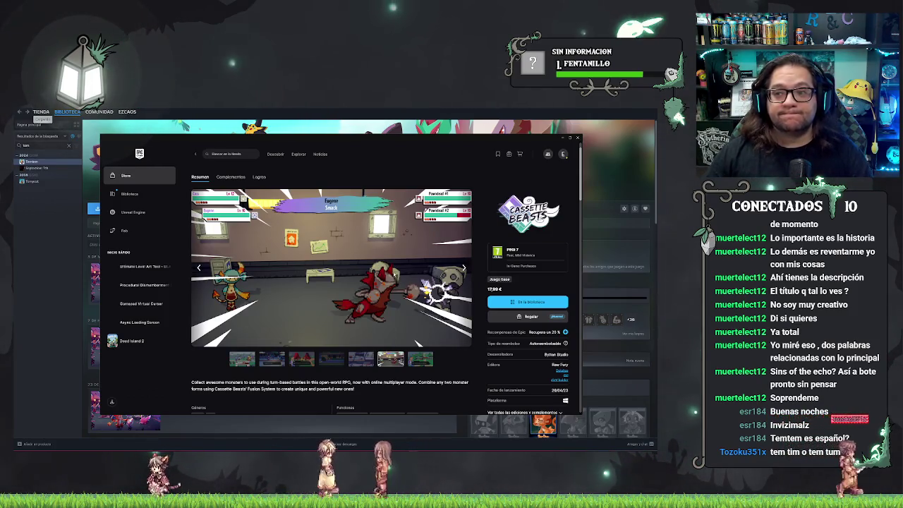
scroll(395, 274, up, 1)
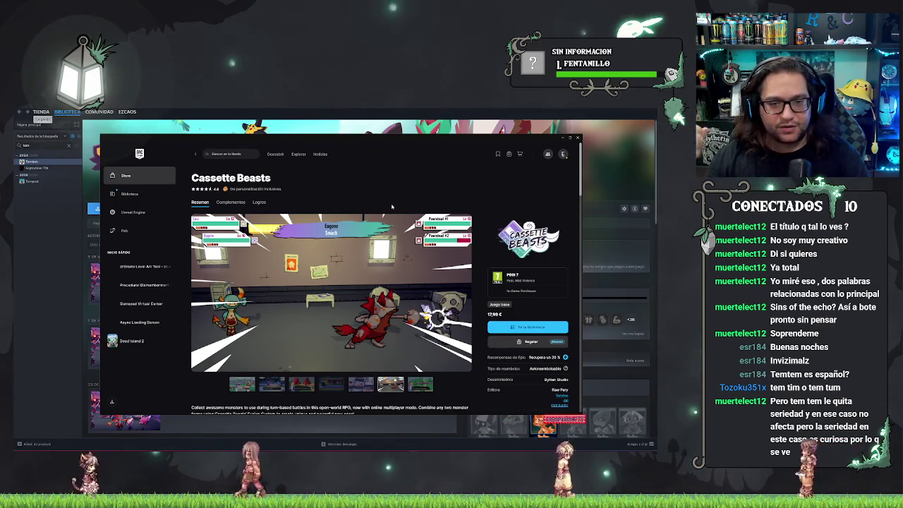
Switch from Epic back to Steam's Temtem page and clear the library search.
key(alt+Tab)
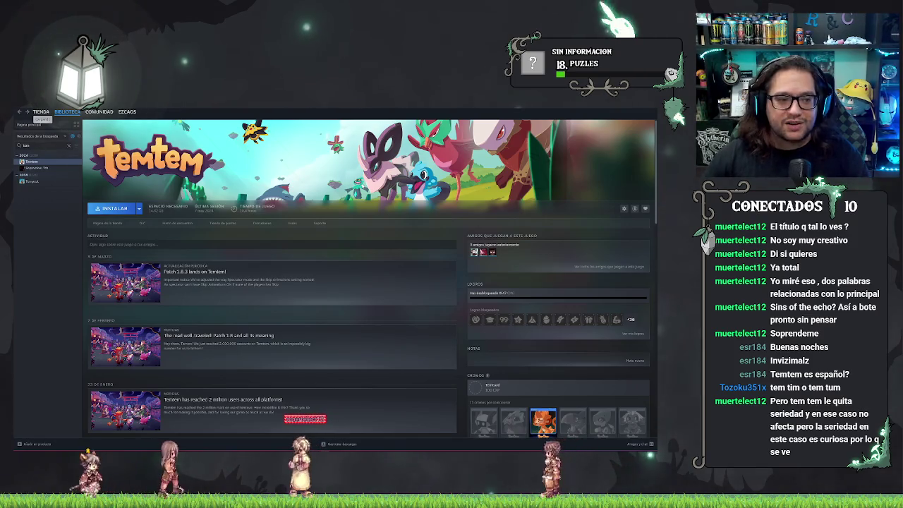
key(Escape)
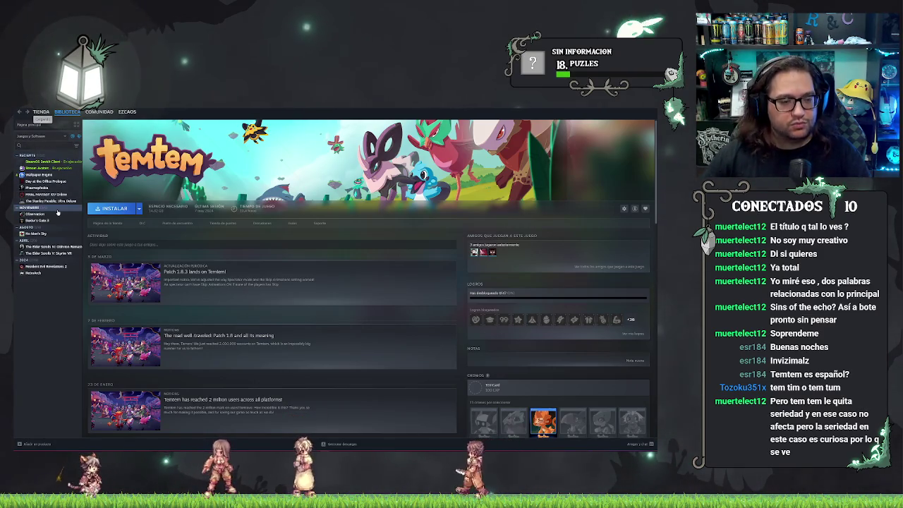
Select No Man's Sky in the library and go to its store page.
click(37, 233)
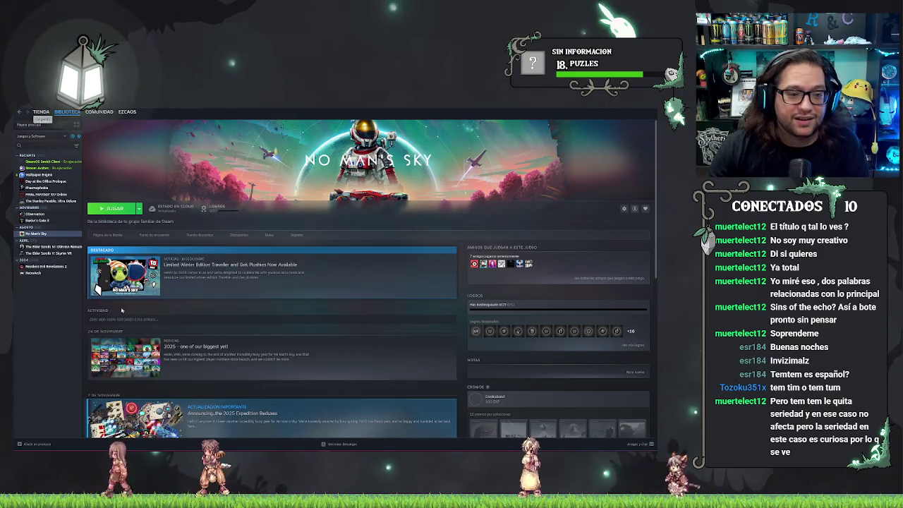
click(107, 234)
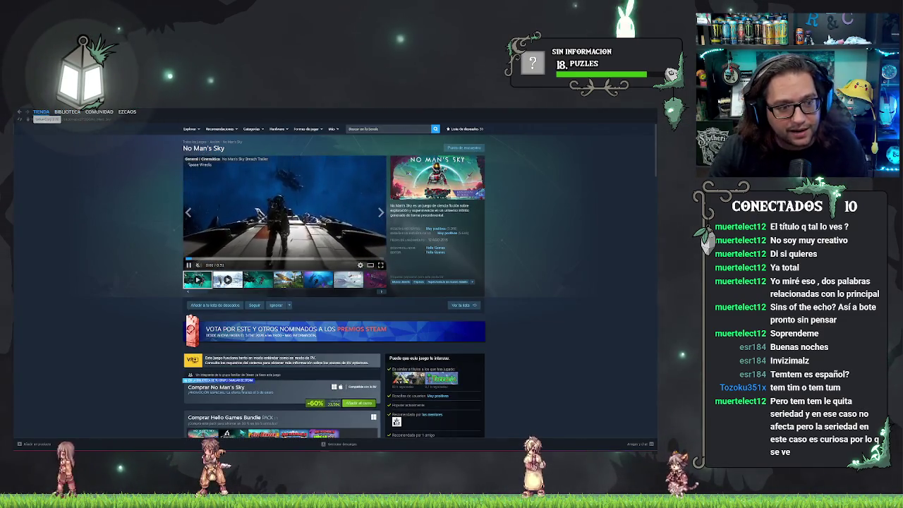
Pause the No Man's Sky trailer and return to the Steam library.
click(294, 226)
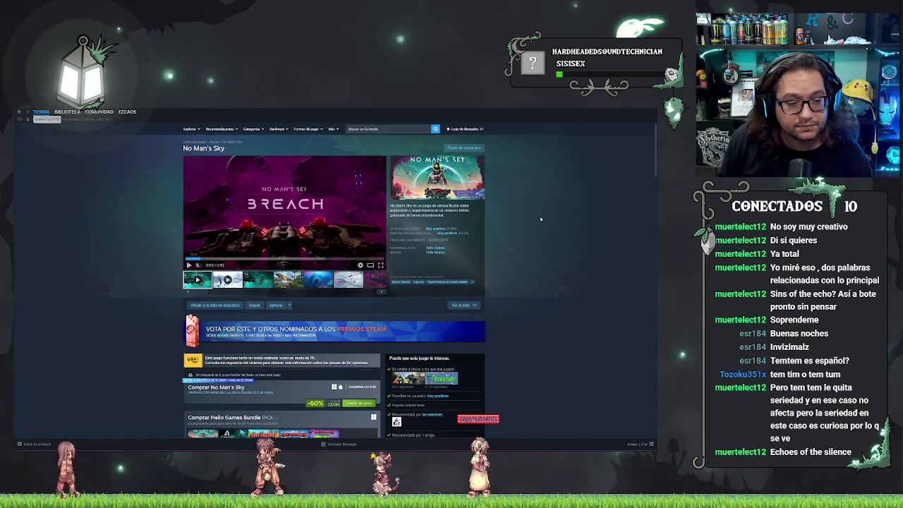
click(67, 111)
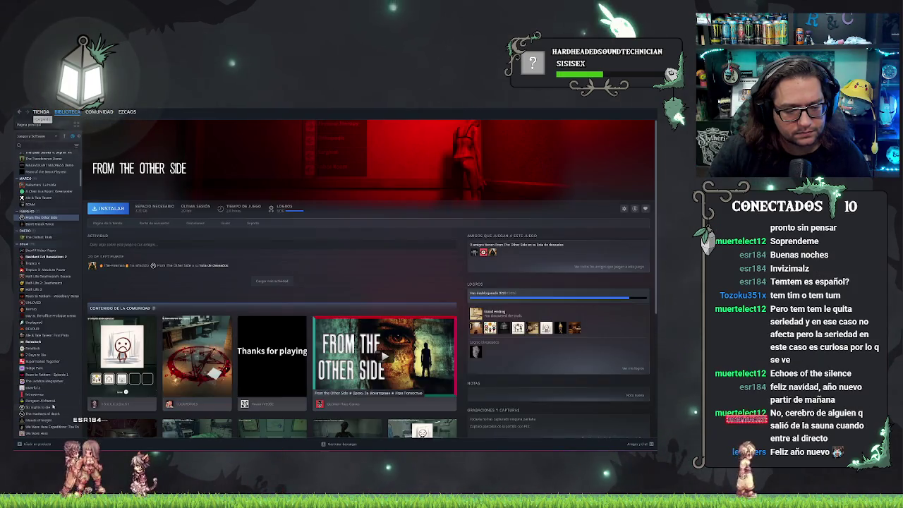
View Six nights to die, The madness of death, then Six nights to die again, before opening SOMA.
click(39, 407)
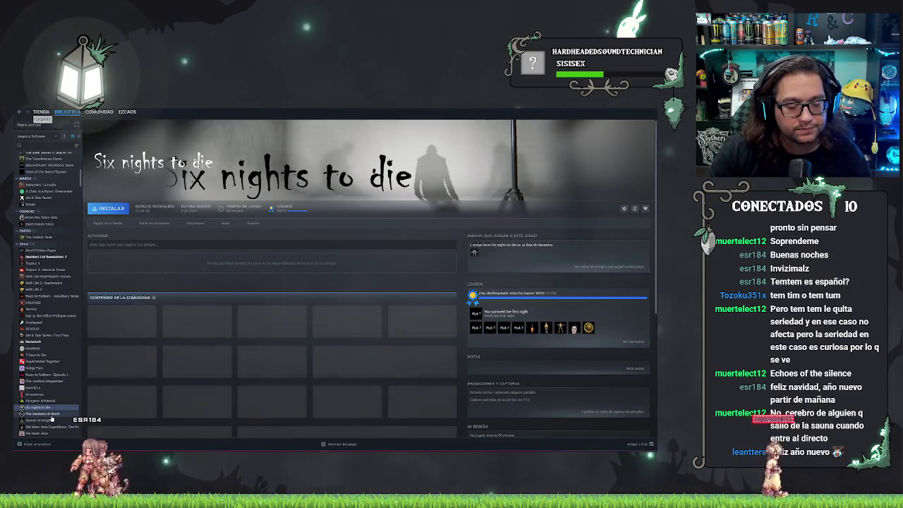
click(48, 414)
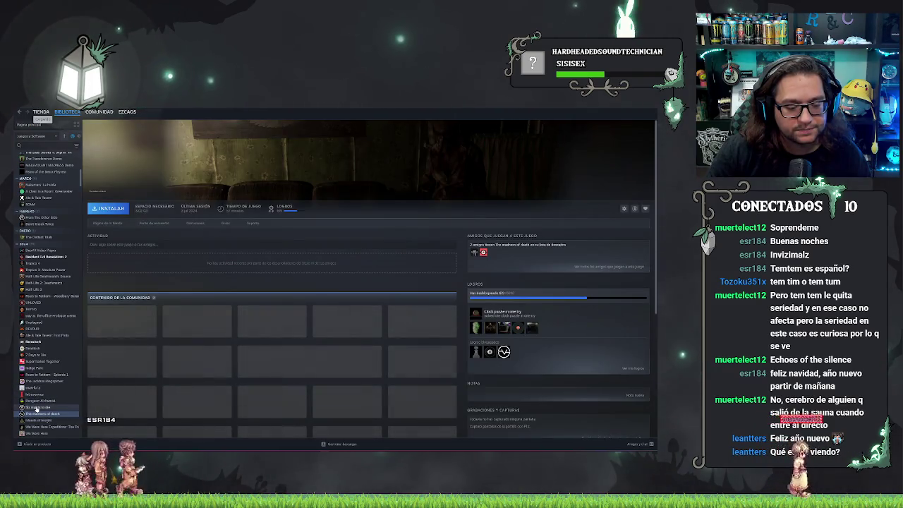
click(35, 408)
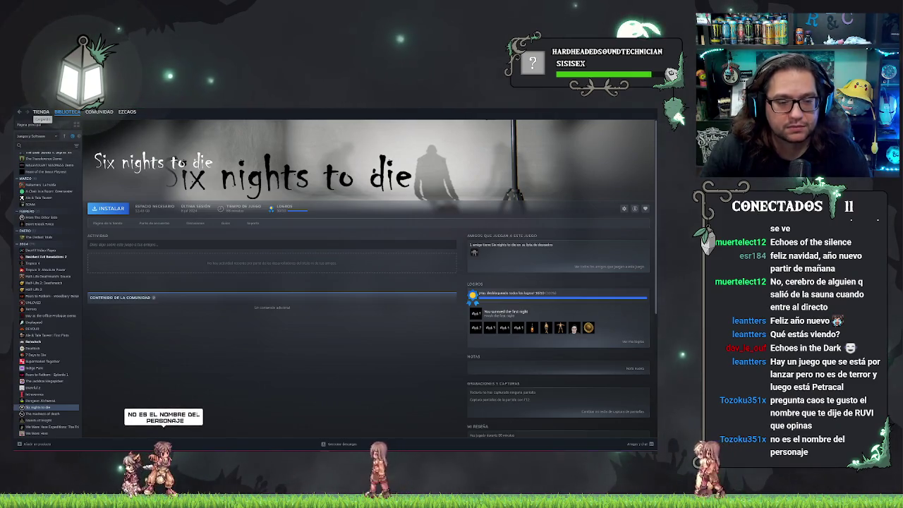
click(30, 204)
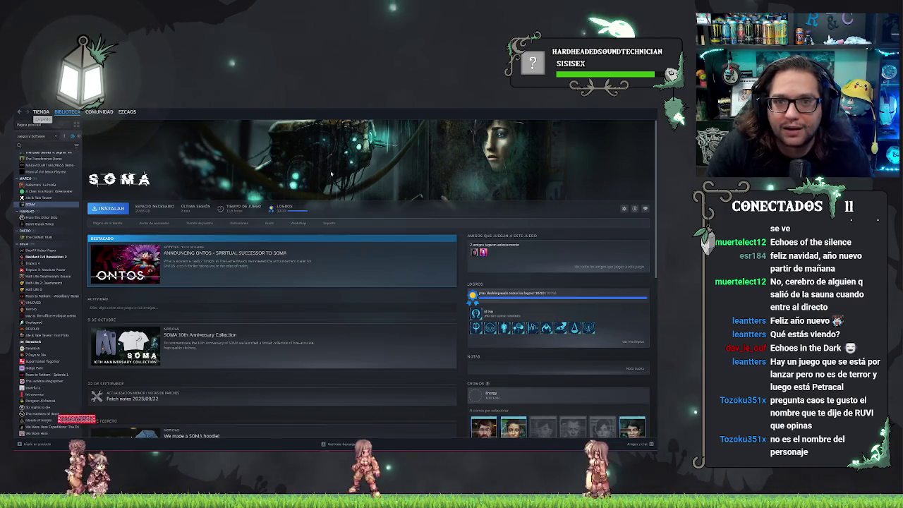
Scroll the library list to the top and click into the library search box.
scroll(54, 204, up, 4)
scroll(54, 205, up, 3)
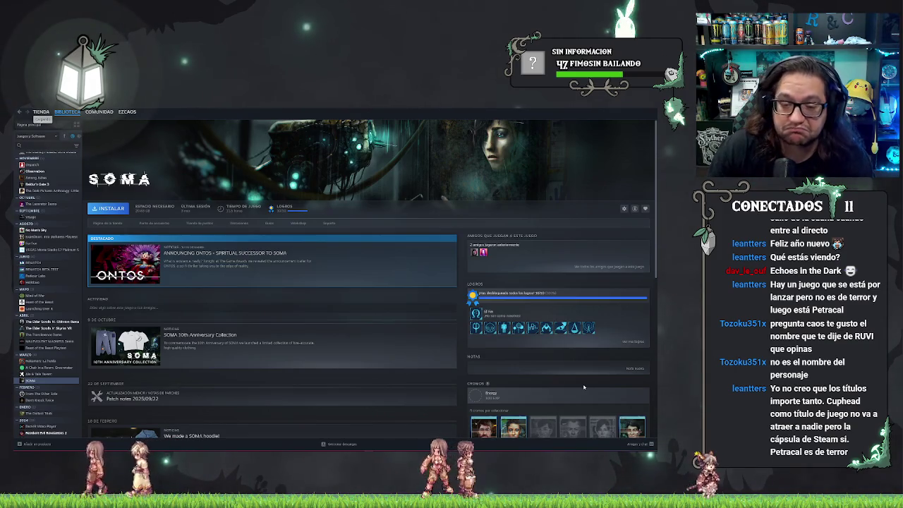
click(42, 145)
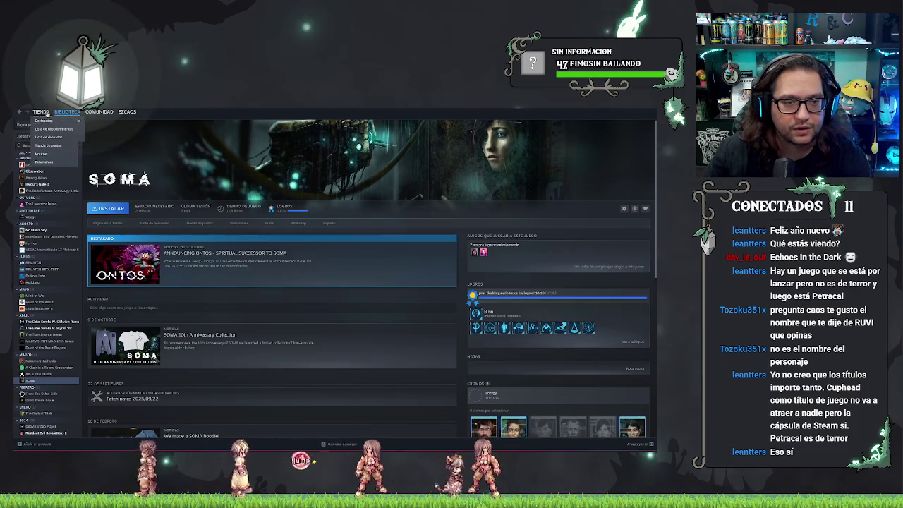
Search the Steam store for 'Petracal', open PETRACAL's page and play its trailer full-size.
click(41, 112)
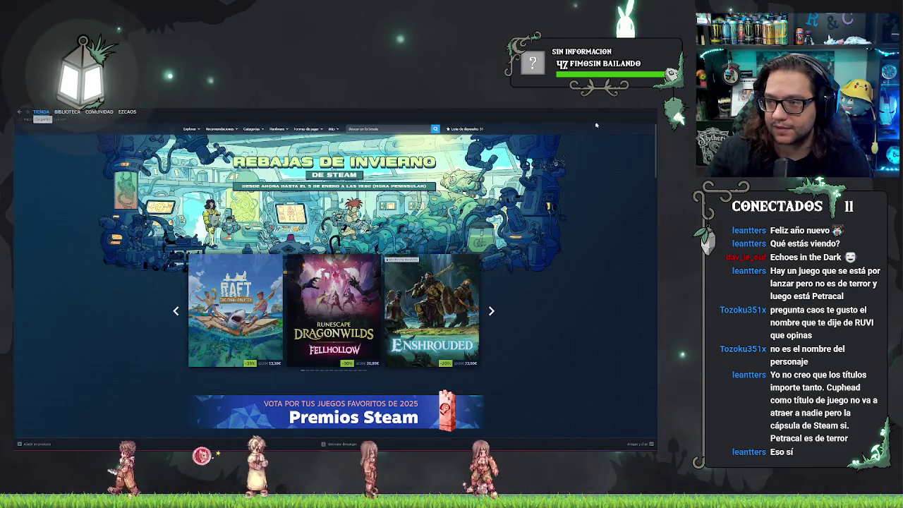
click(384, 128)
text(Petracal)
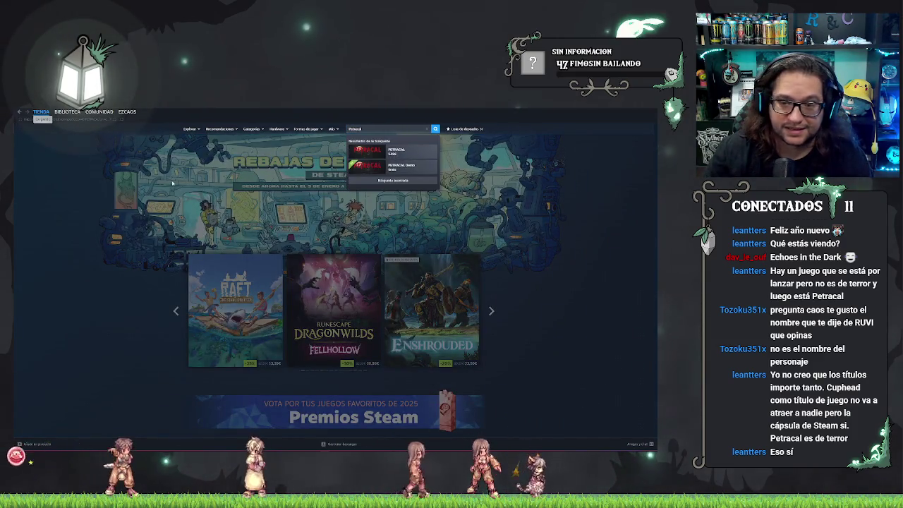
click(384, 163)
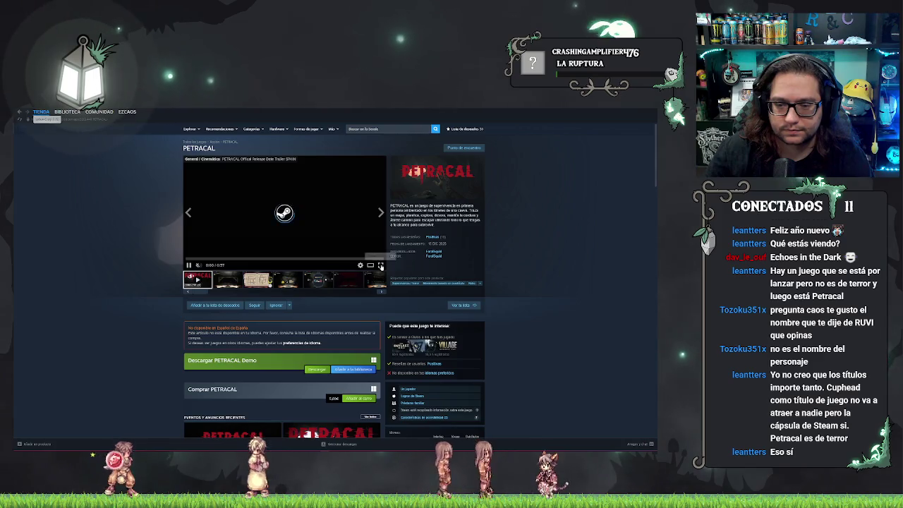
click(380, 265)
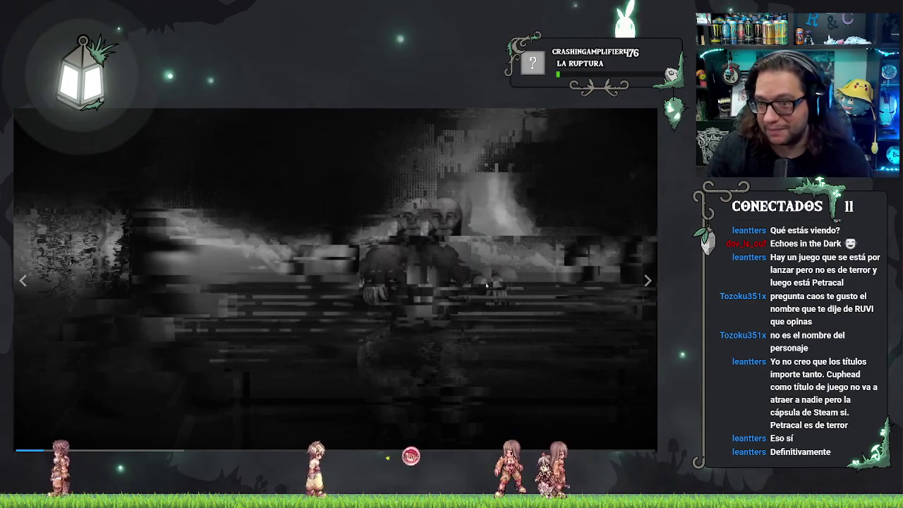
click(46, 443)
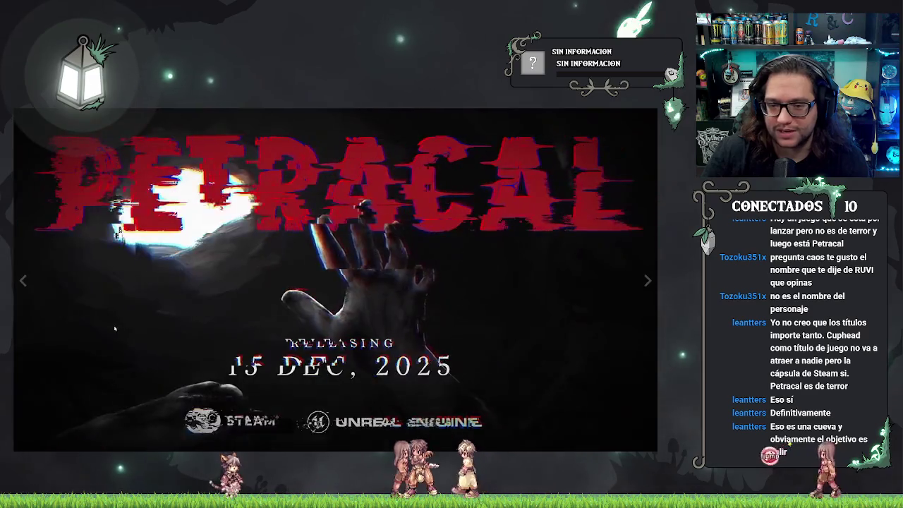
mouse_move(376, 269)
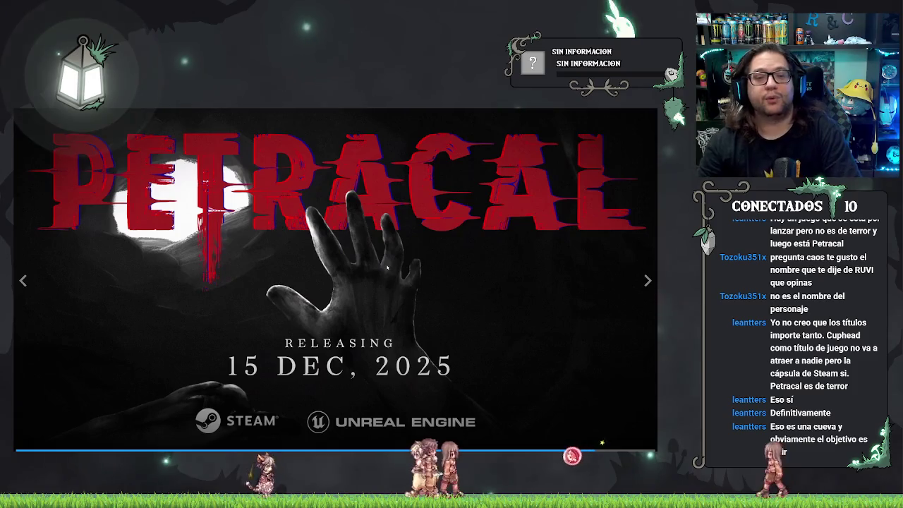
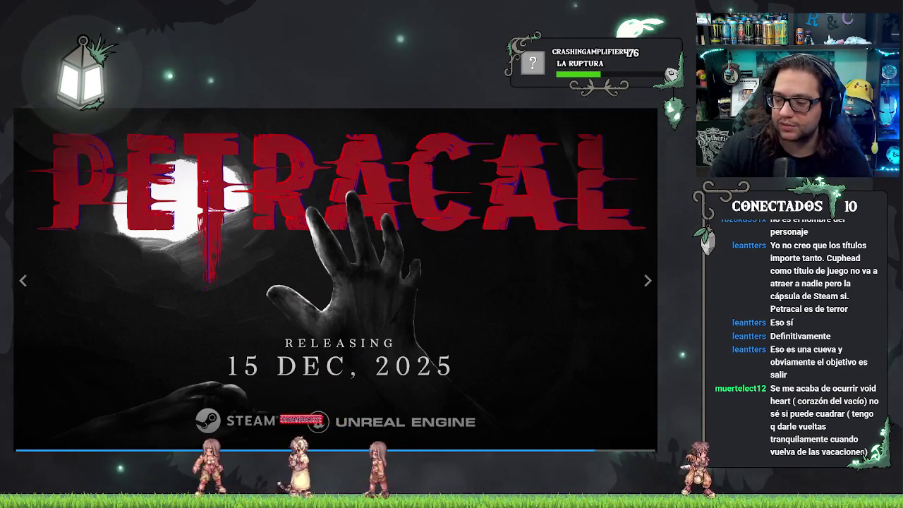
Exit the PETRACAL trailer to the Steam store front, then bring the Unreal Editor graph forward past the Epic launcher.
key(Escape)
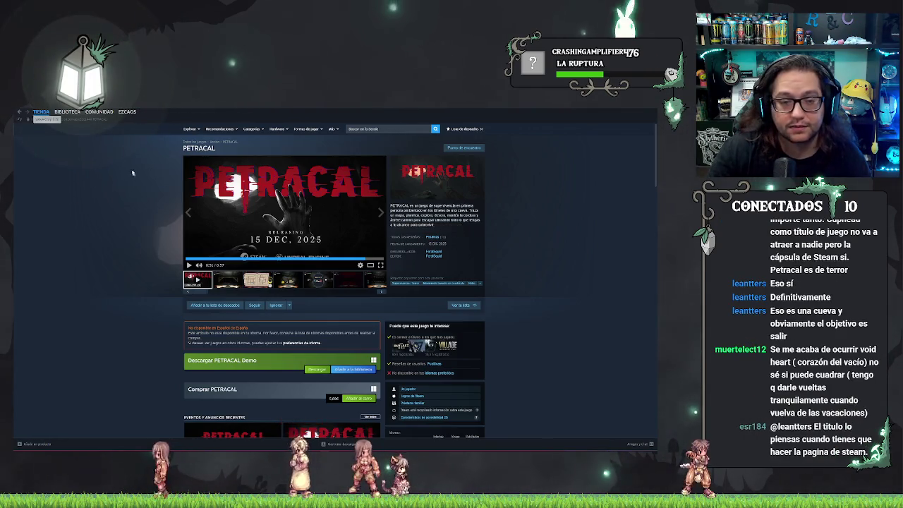
click(19, 112)
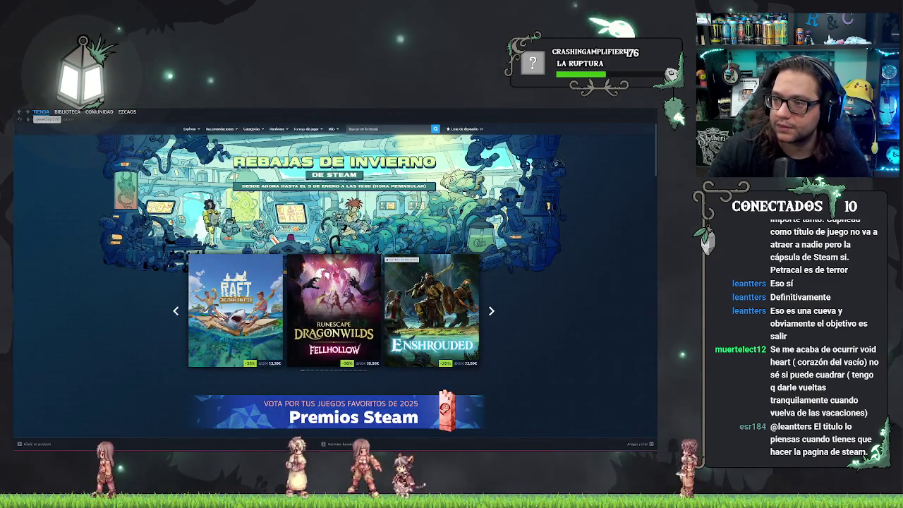
key(alt+Tab)
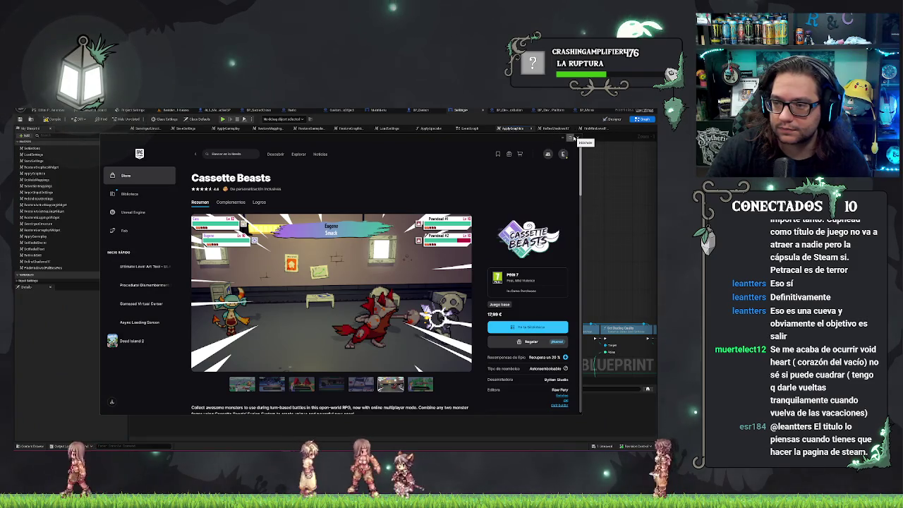
click(570, 136)
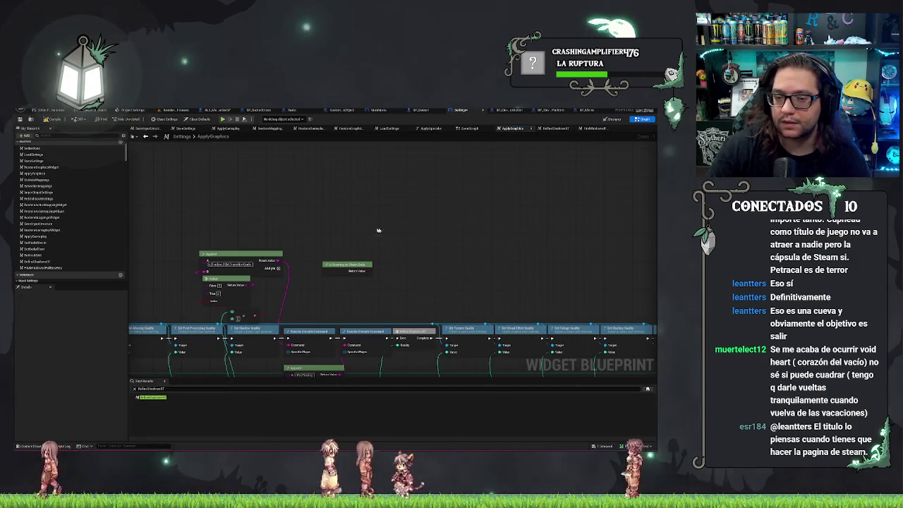
Delete the selected Is Running on Steam Deck node and save the Settings widget blueprint with Ctrl+S.
key(Delete)
key(ctrl+s)
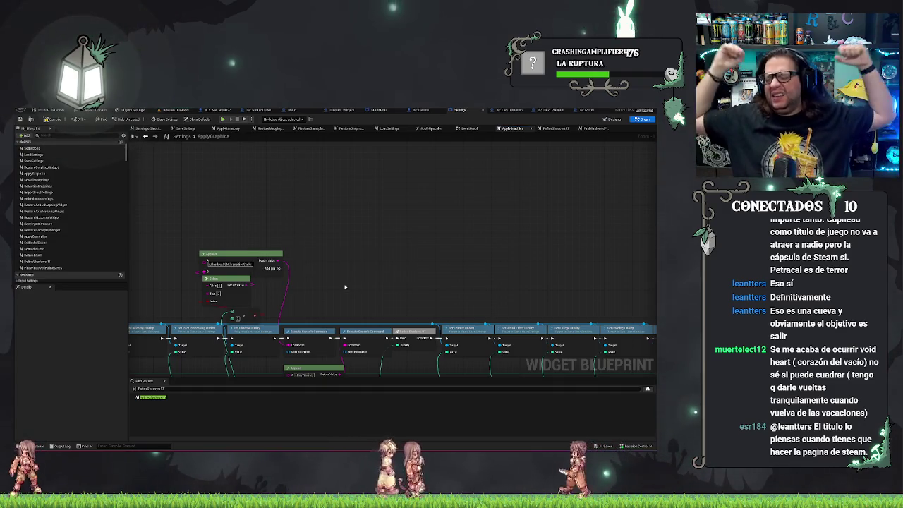